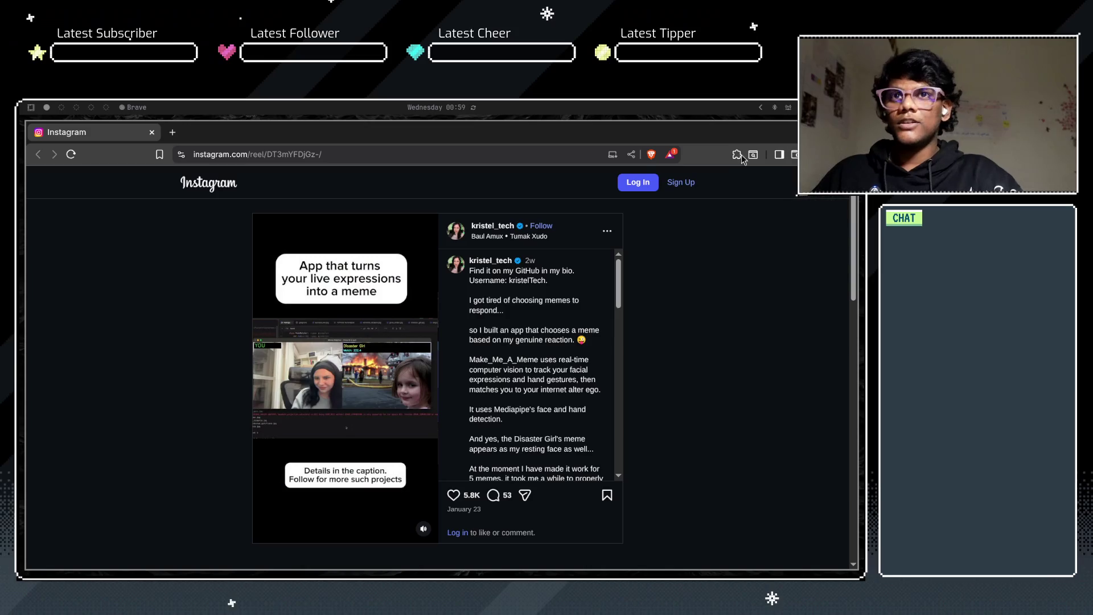
Step: Switch focus between the streaming app and the Brave browser, ending on the desktop
key("super+Tab")
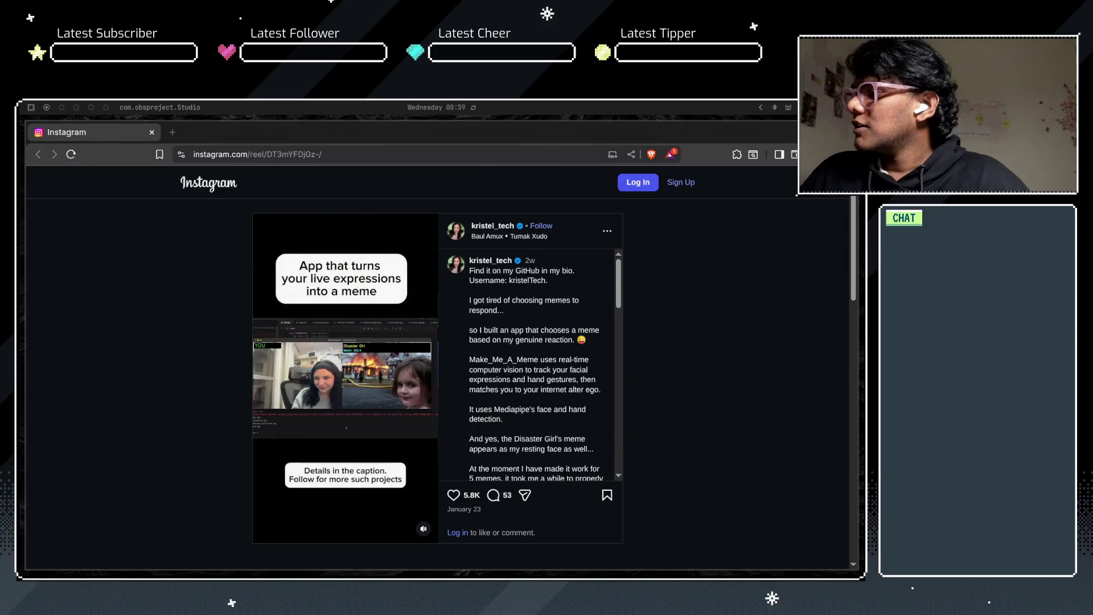
left_click(62, 421)
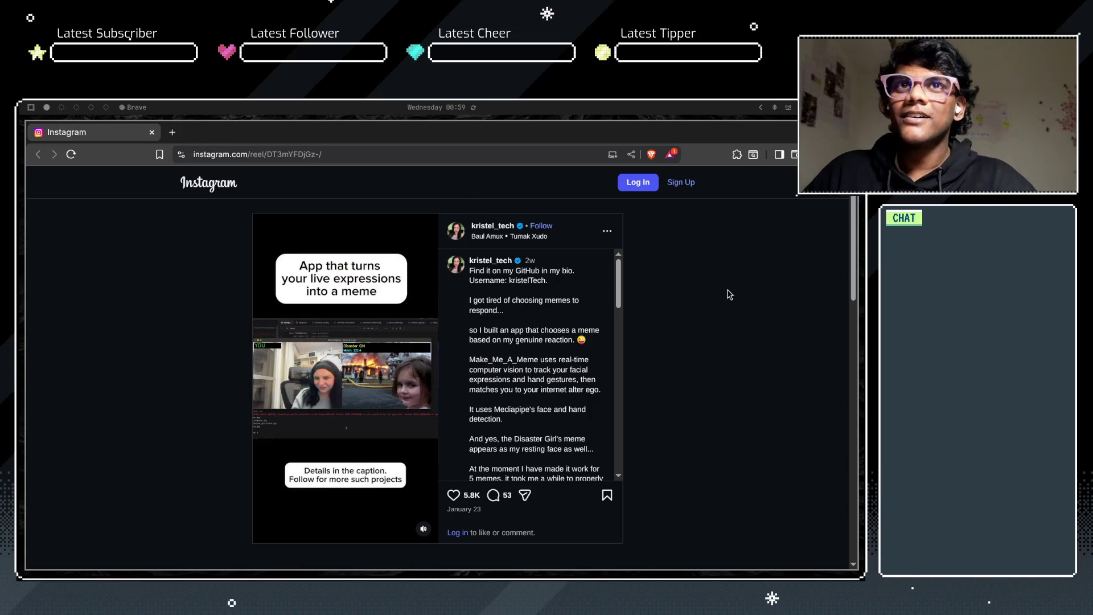
key("super+Tab")
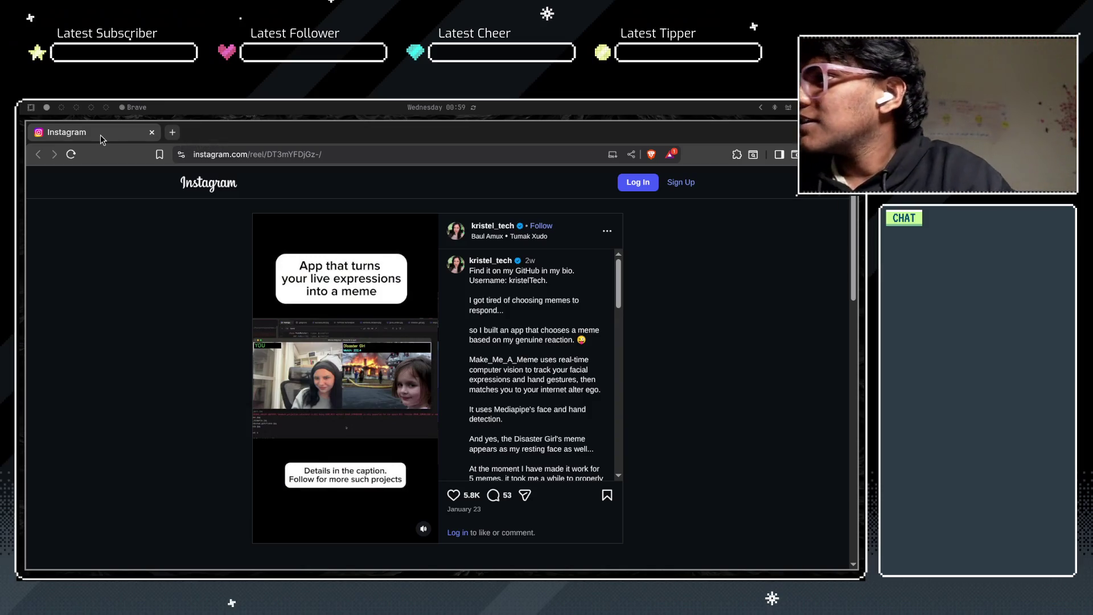
key("super+Tab")
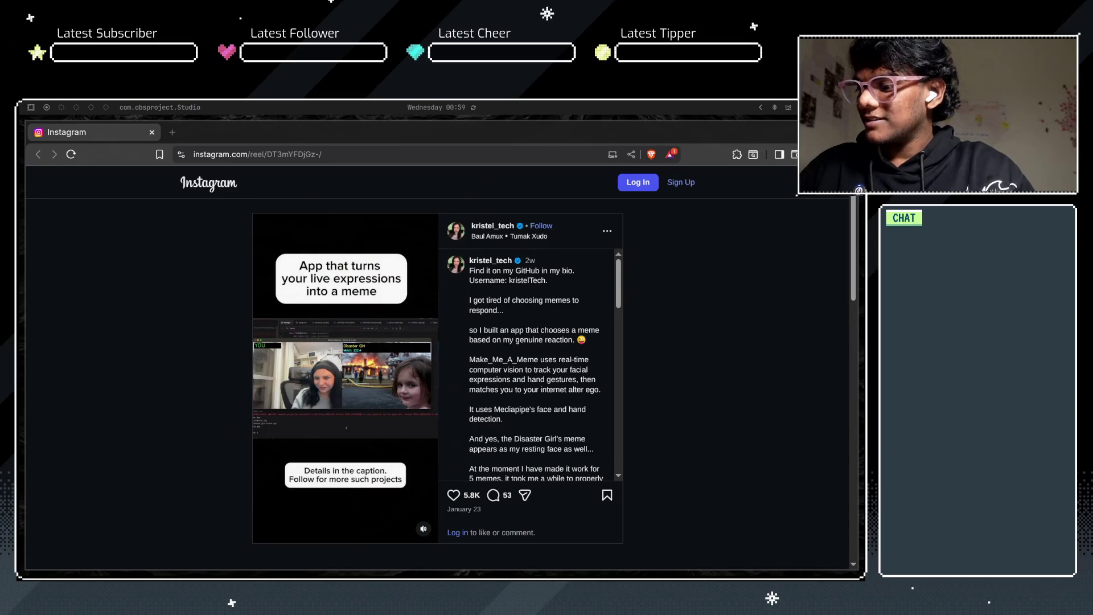
key("super+Tab")
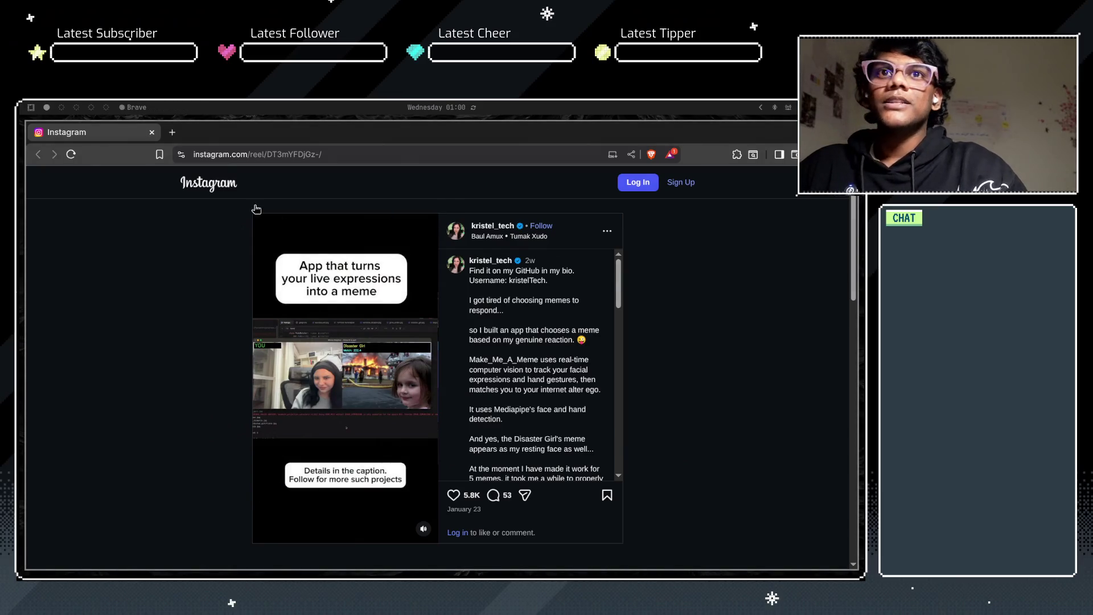
Step: Replace the Instagram tab with a new tab and load excalidraw.com from the address-bar suggestions
left_click(172, 132)
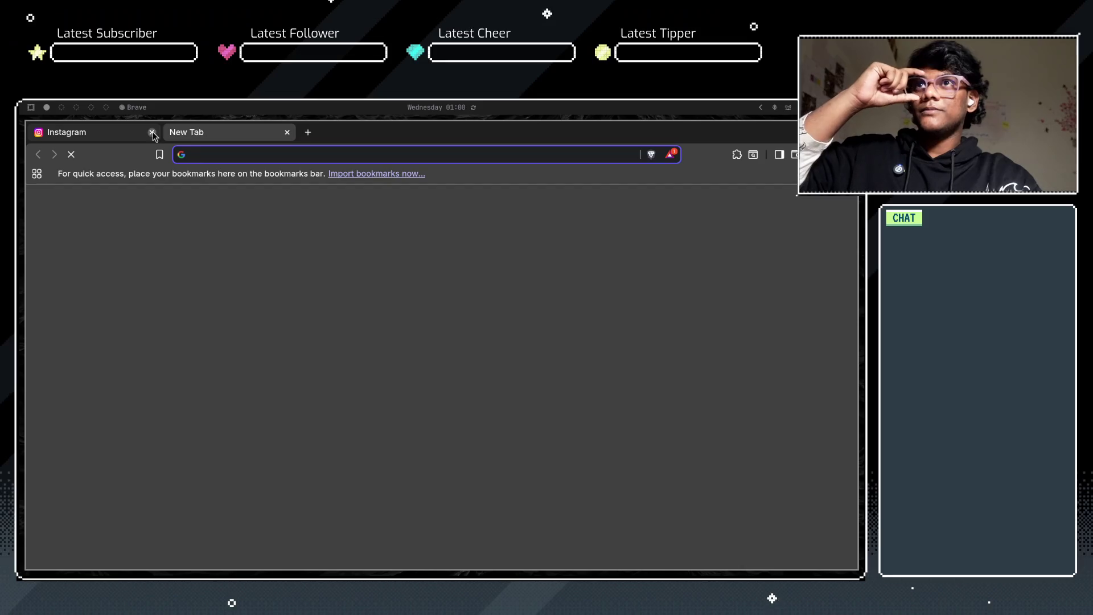
left_click(152, 132)
left_click(251, 155)
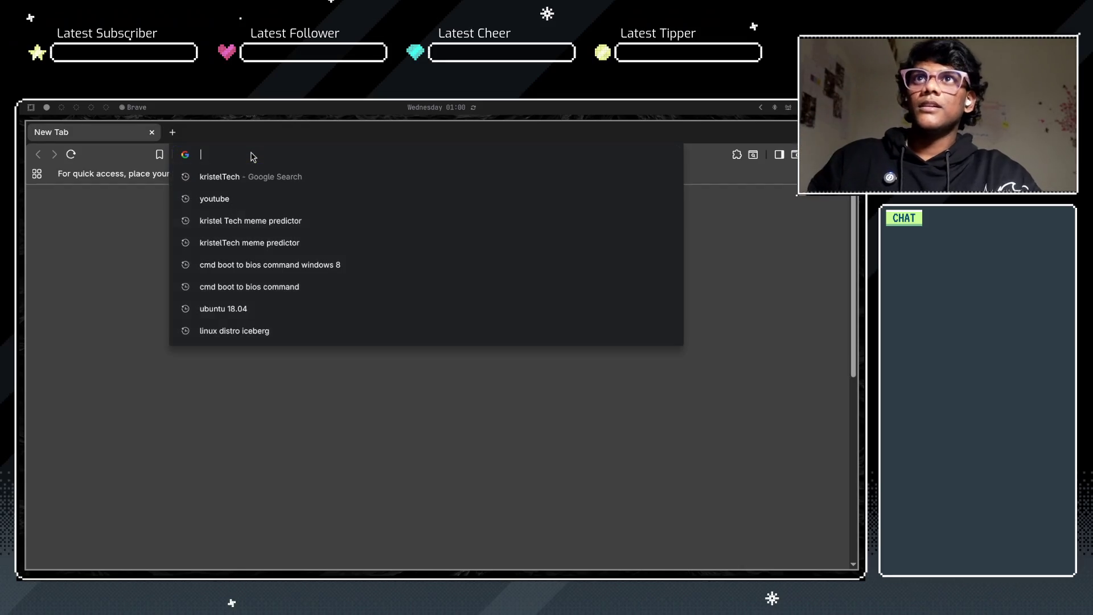
type("elc")
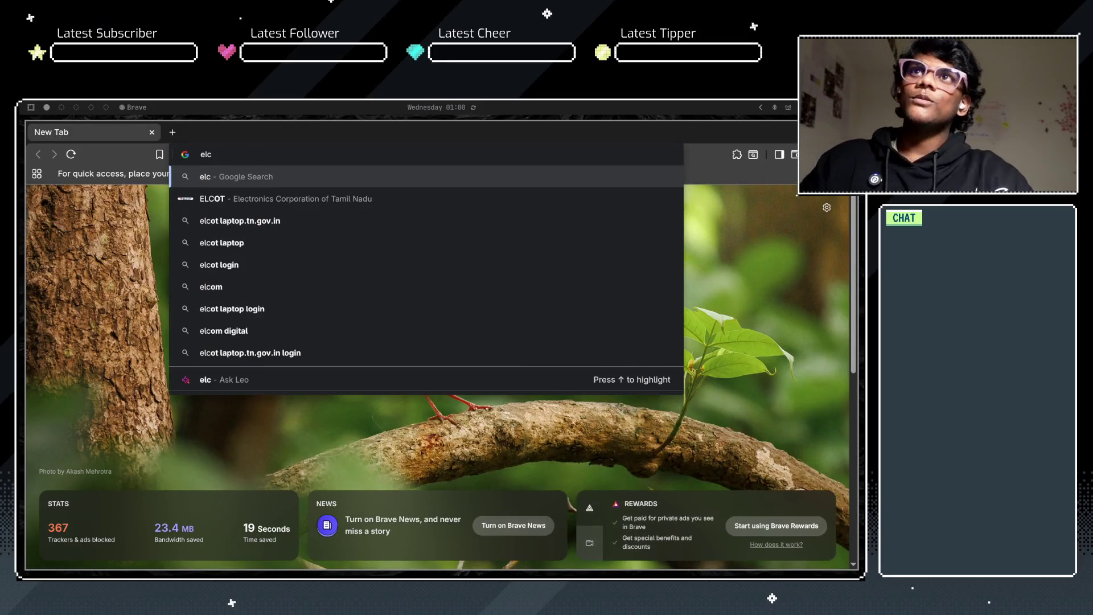
key("BackSpace")
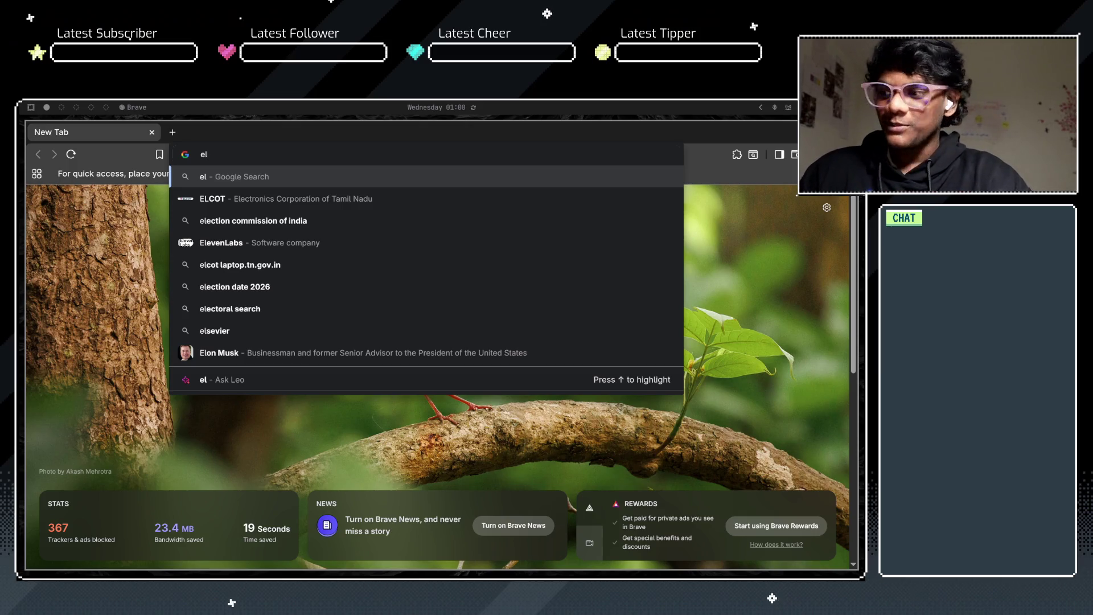
key("BackSpace")
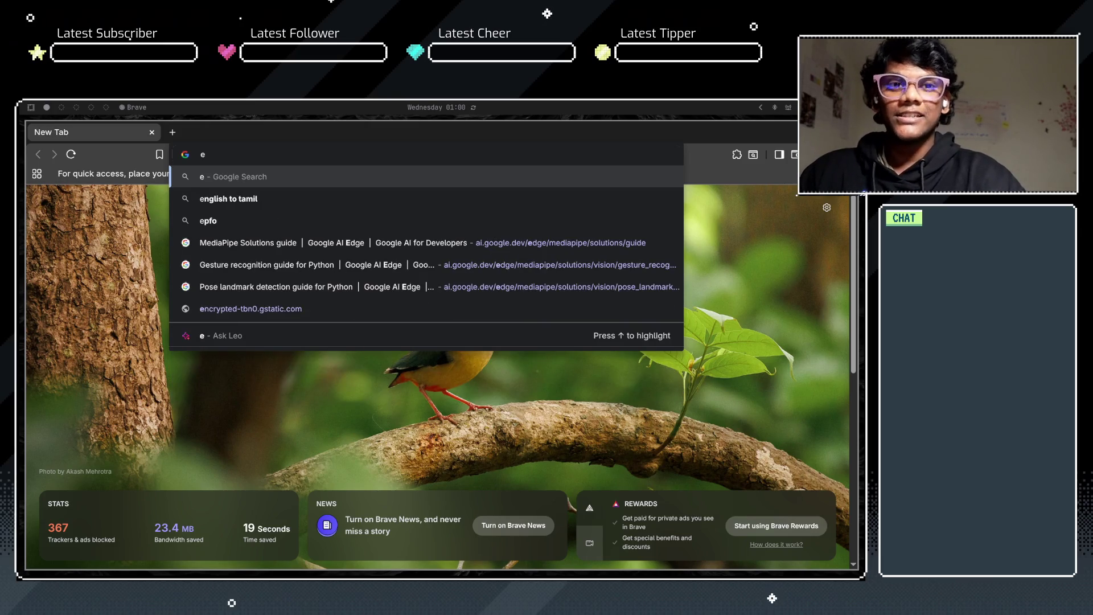
type("xcal")
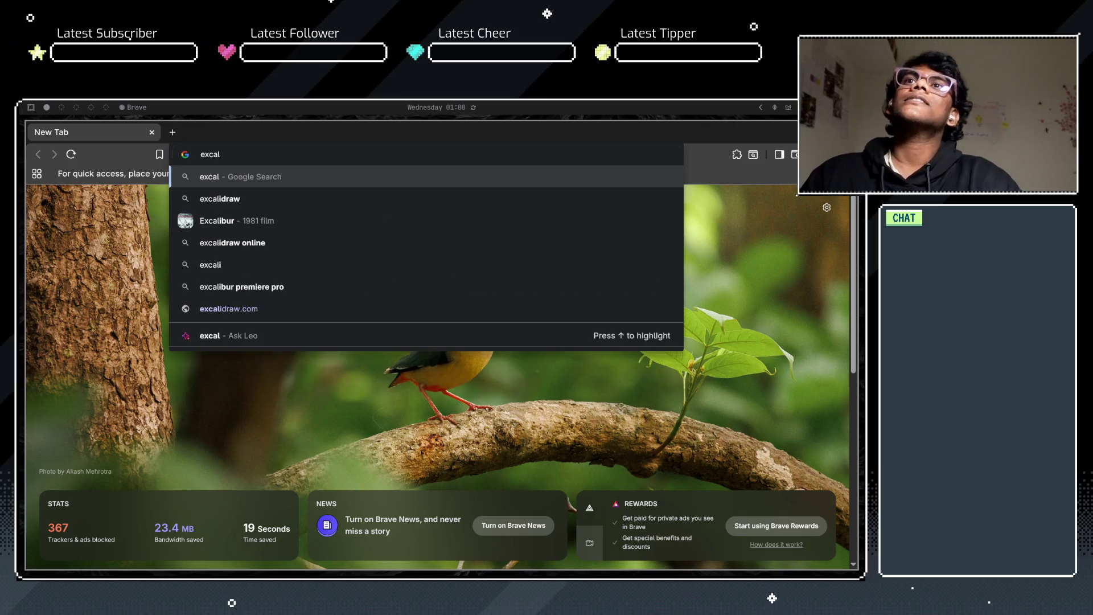
key("Down")
key("Down")
key("Down")
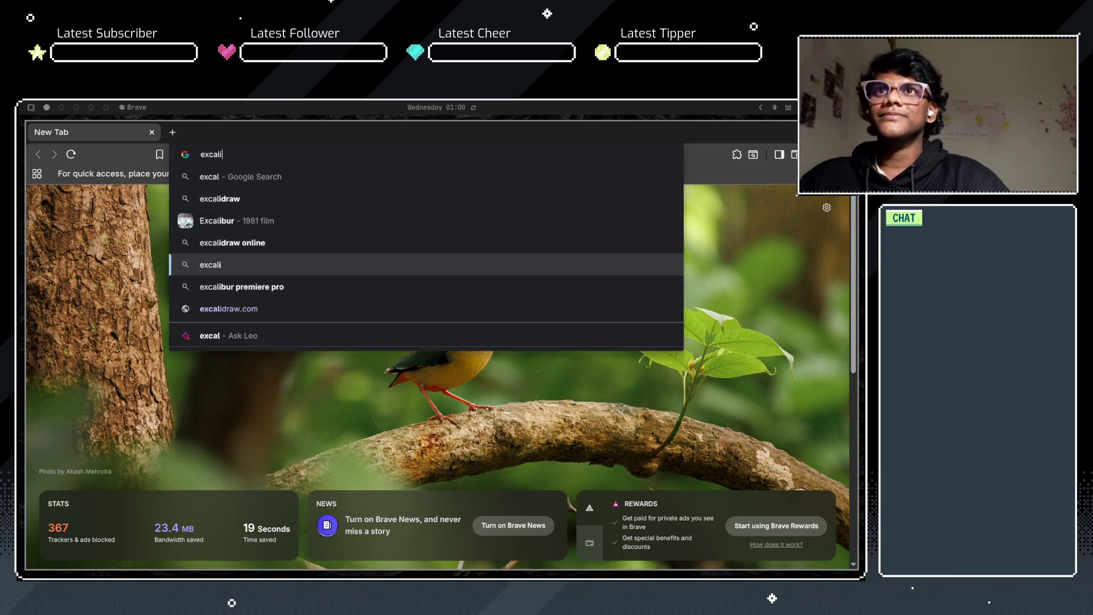
key("Return")
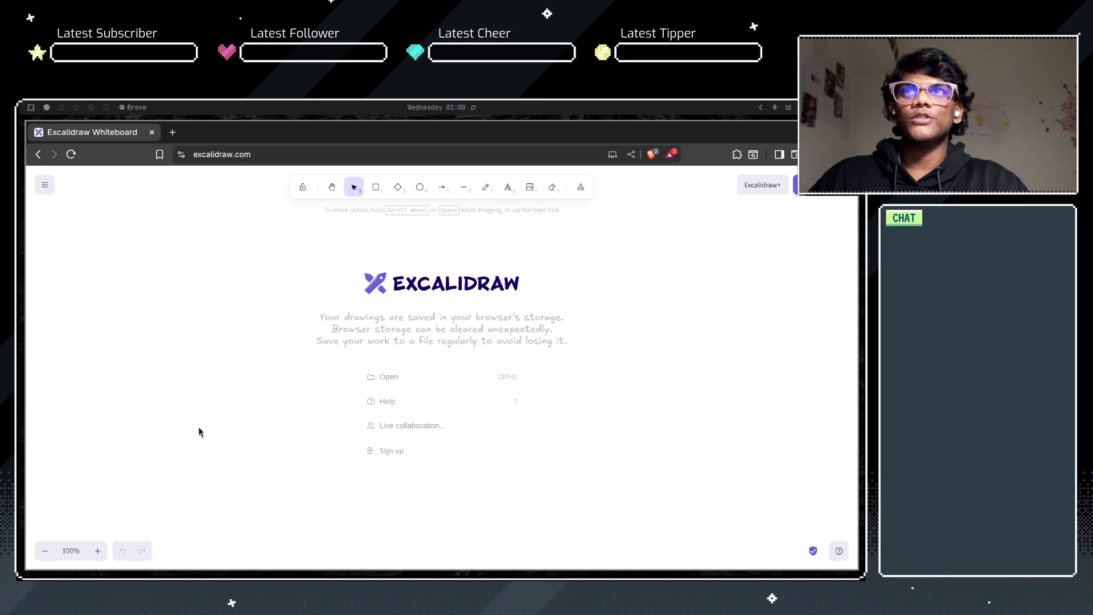
Step: Pick the moon (dark) theme in Excalidraw's main menu, then open the app launcher with Super+Space
left_click(48, 184)
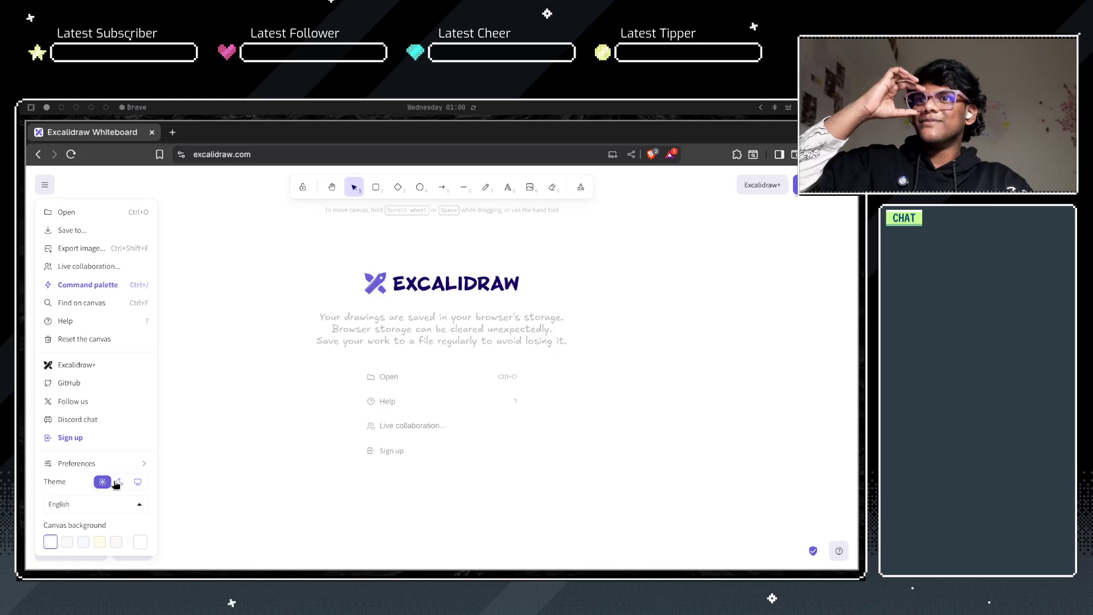
key("super+space")
key("Escape")
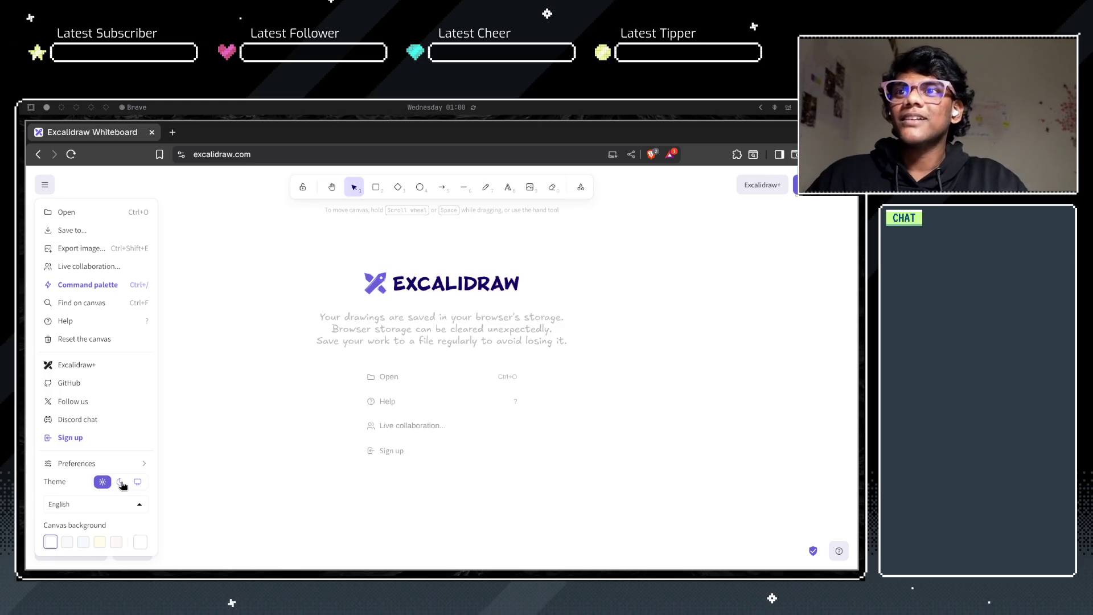
left_click(121, 481)
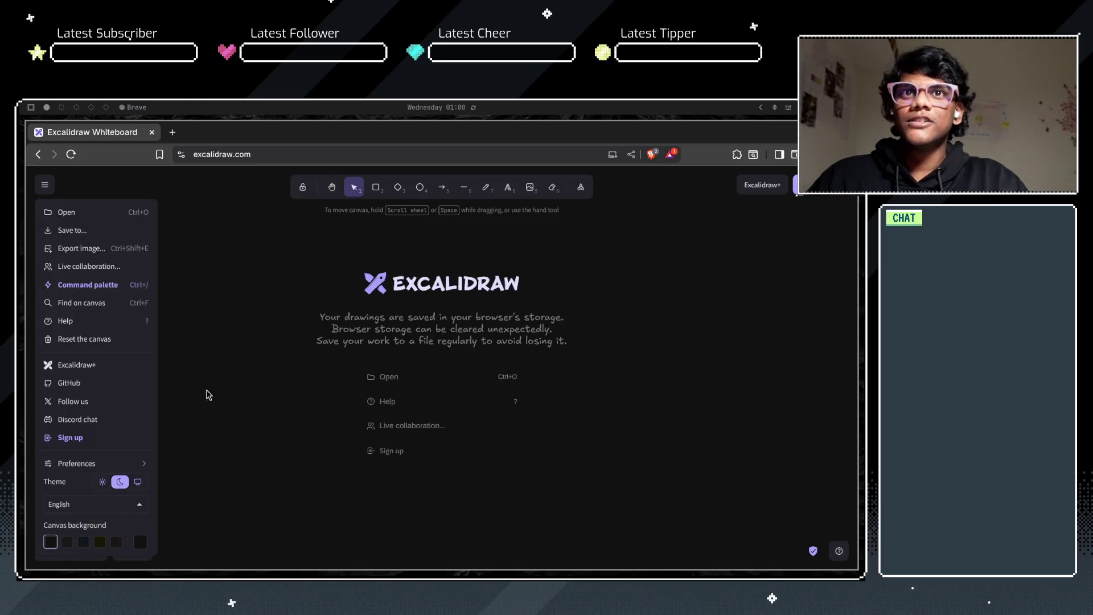
left_click(220, 283)
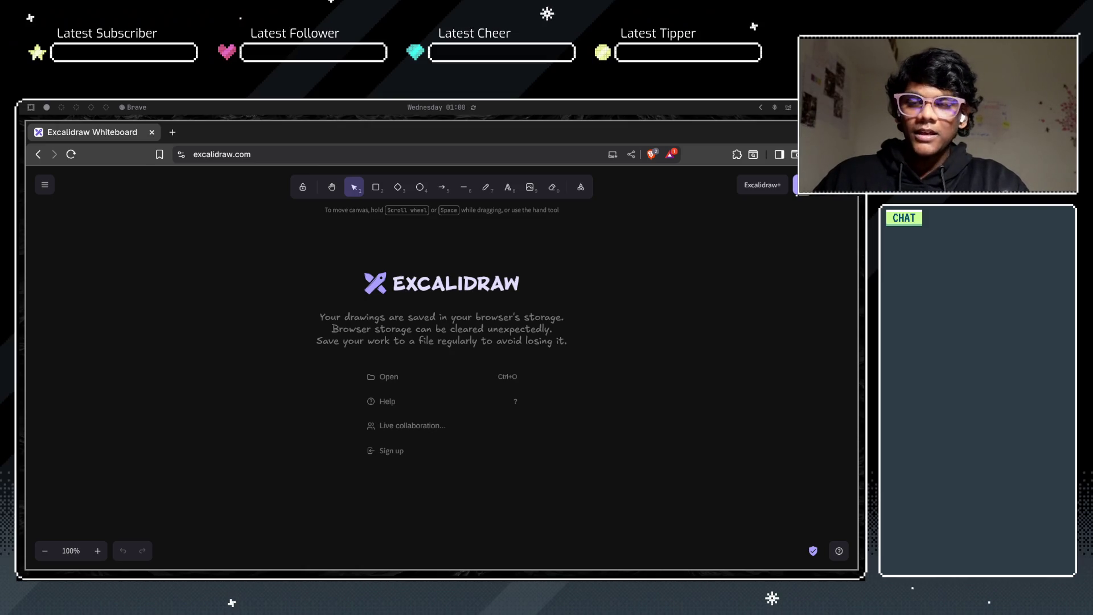
key("super+space")
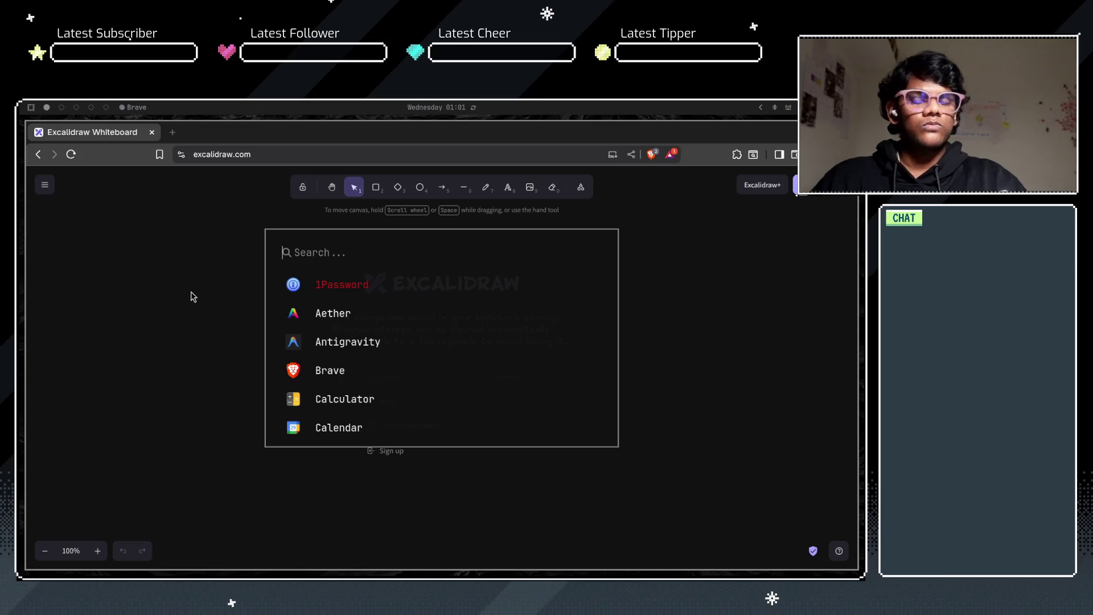
Step: Find Weylus near the bottom of the launcher list and launch it
scroll(353, 311, "down", 4)
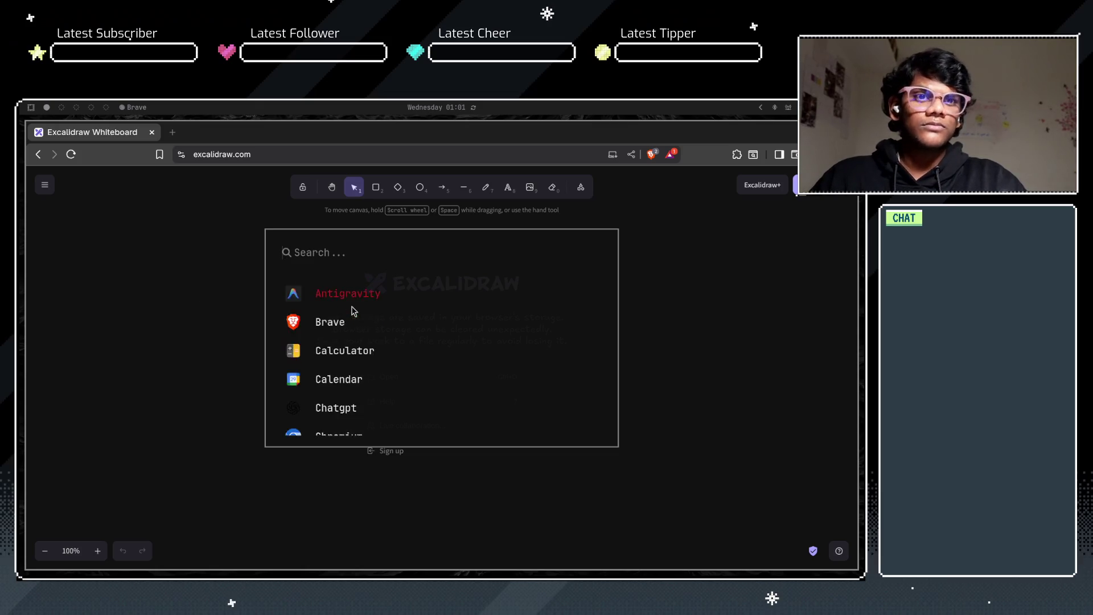
scroll(352, 311, "down", 6)
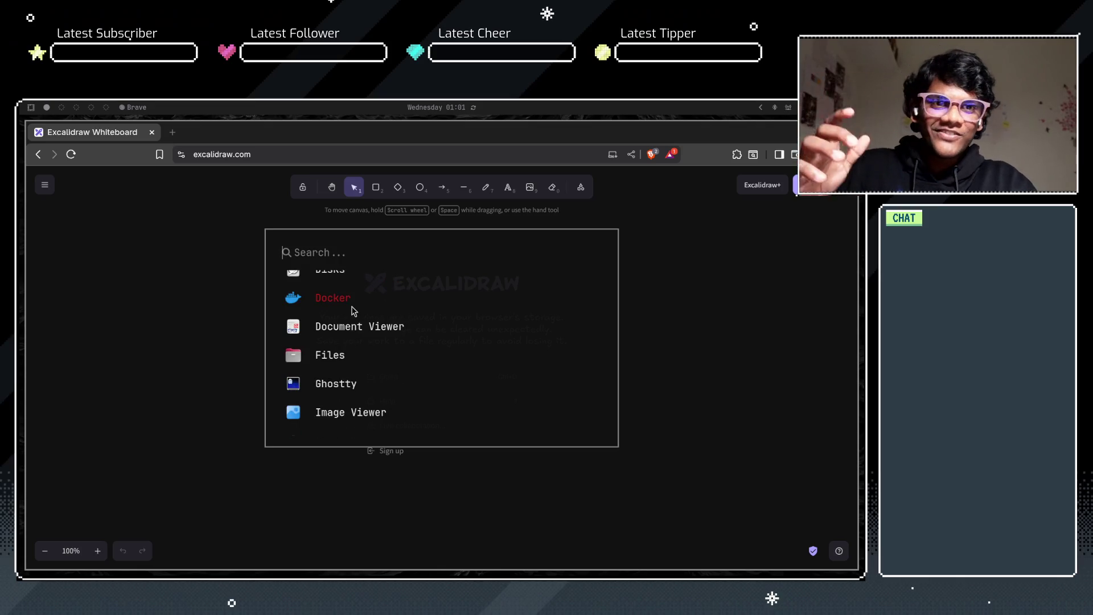
scroll(352, 310, "down", 9)
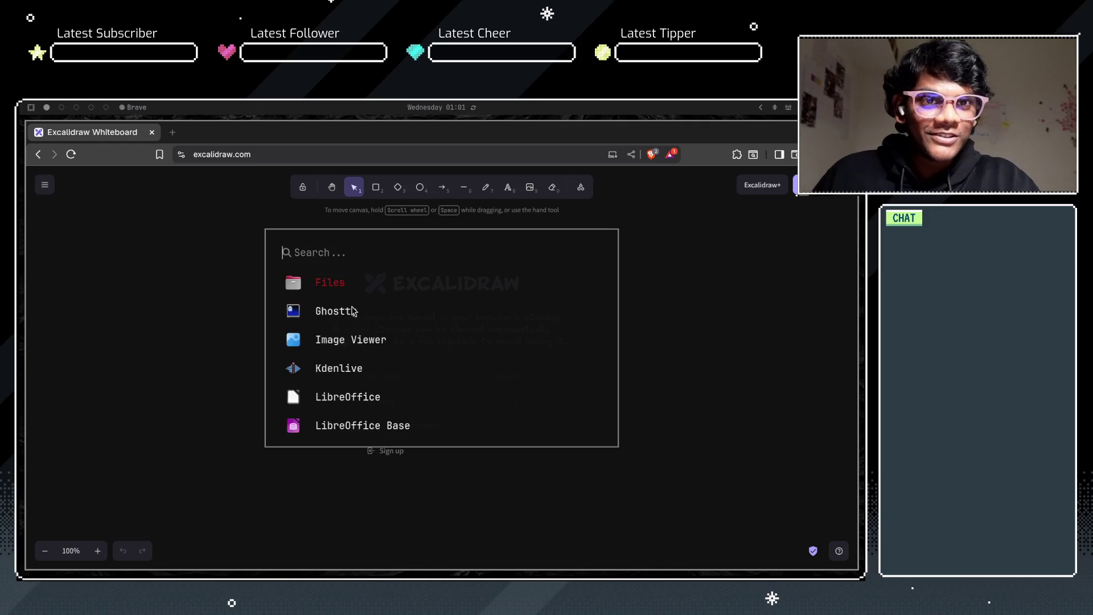
scroll(352, 310, "down", 2)
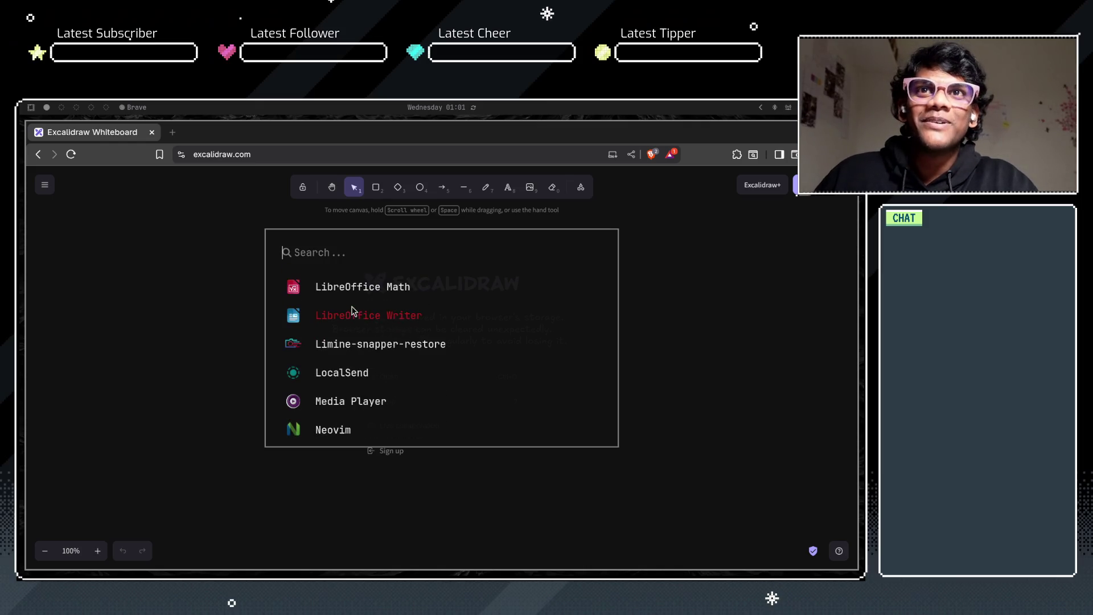
scroll(351, 310, "down", 5)
scroll(352, 310, "down", 6)
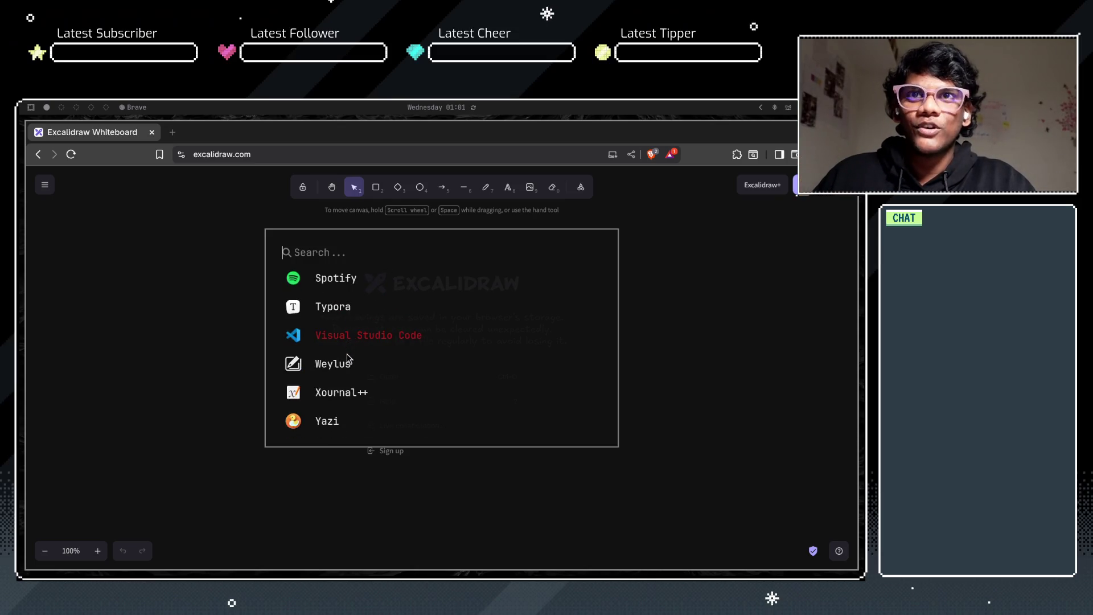
left_click(347, 358)
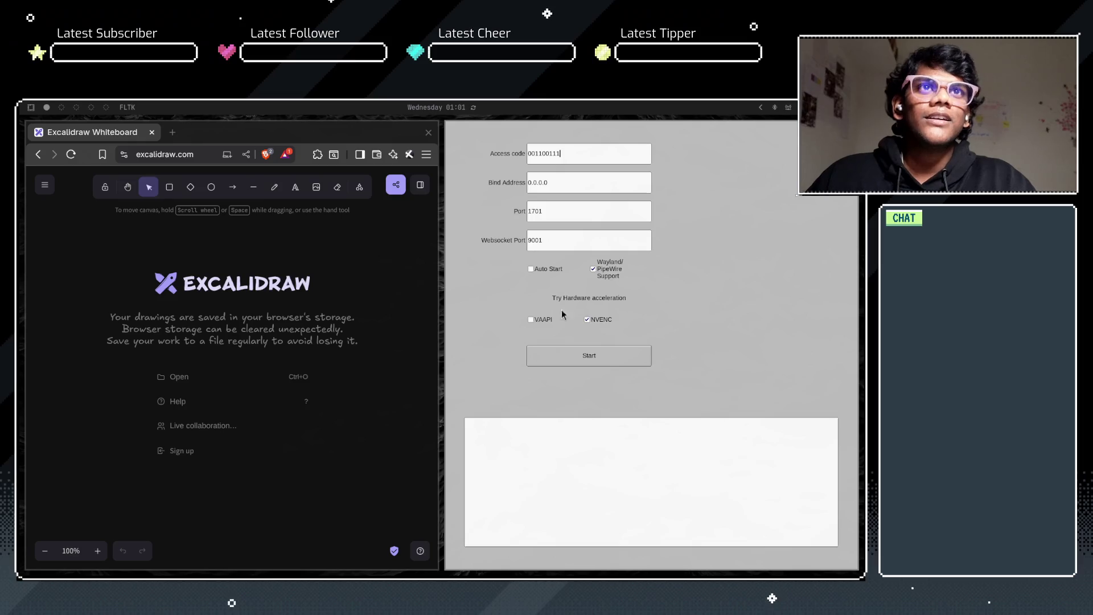
Step: Start the Weylus server, then snap its window aside so Excalidraw fills the screen
left_click(575, 357)
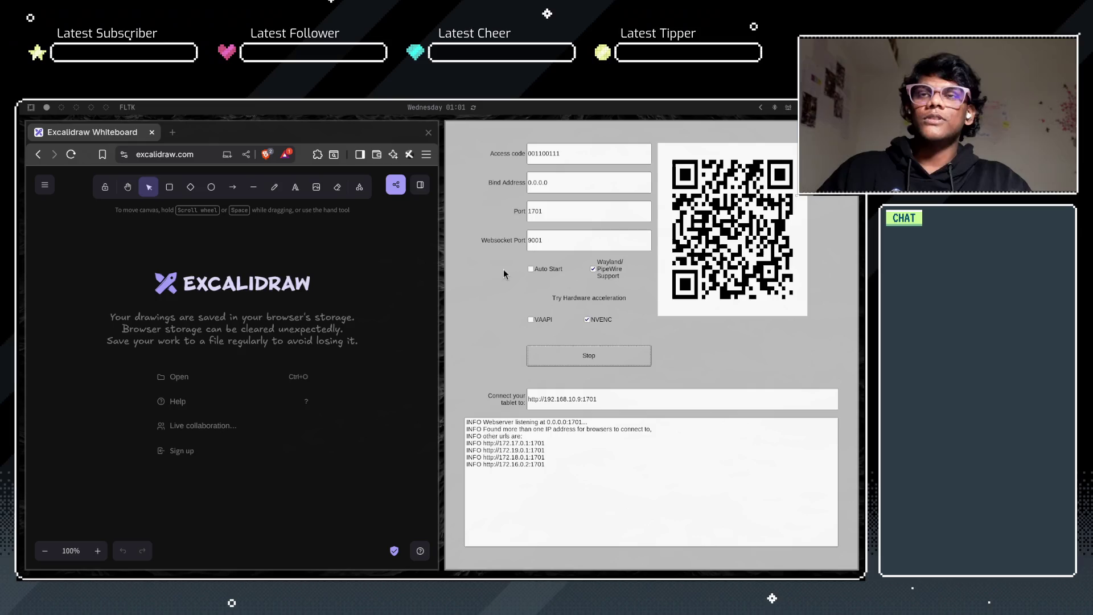
key("super+Left")
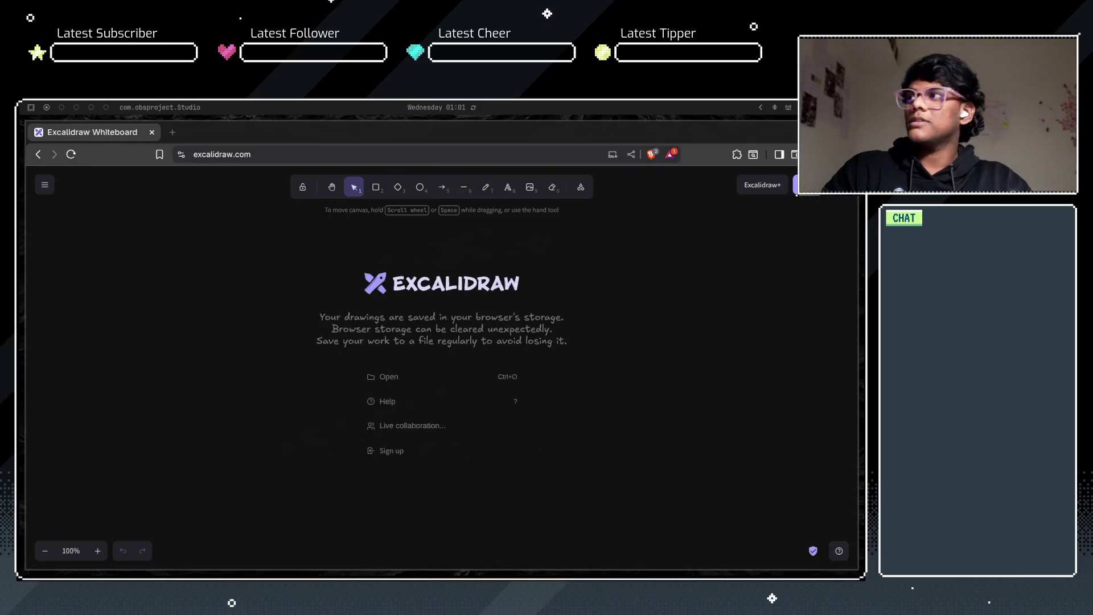